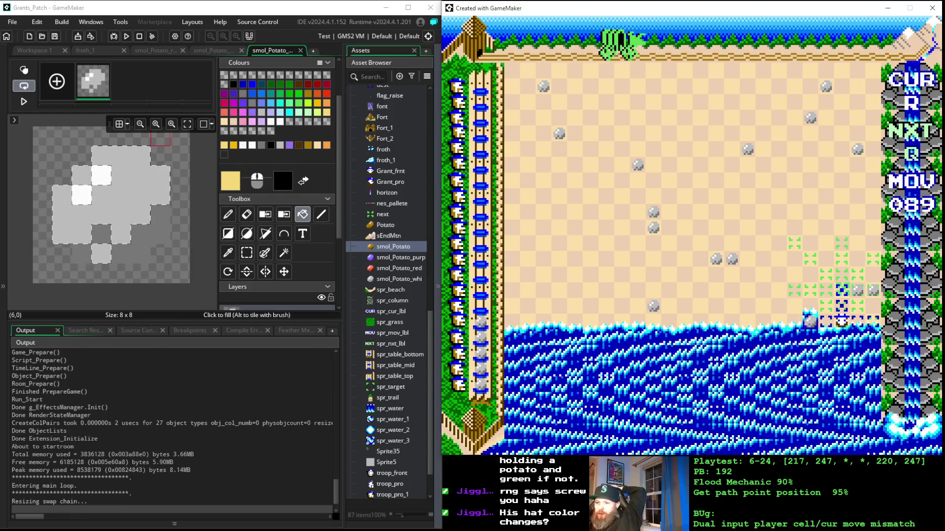
Open Grant_frnt in the sprite editor to view its 8×8 single-frame face, then scroll the asset list
scroll(386, 459, "down", 2)
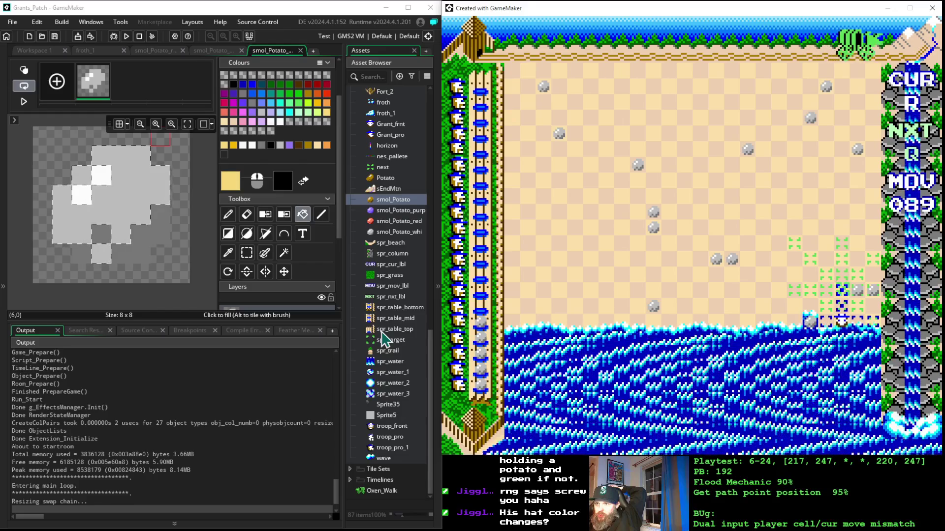
scroll(384, 339, "up", 2)
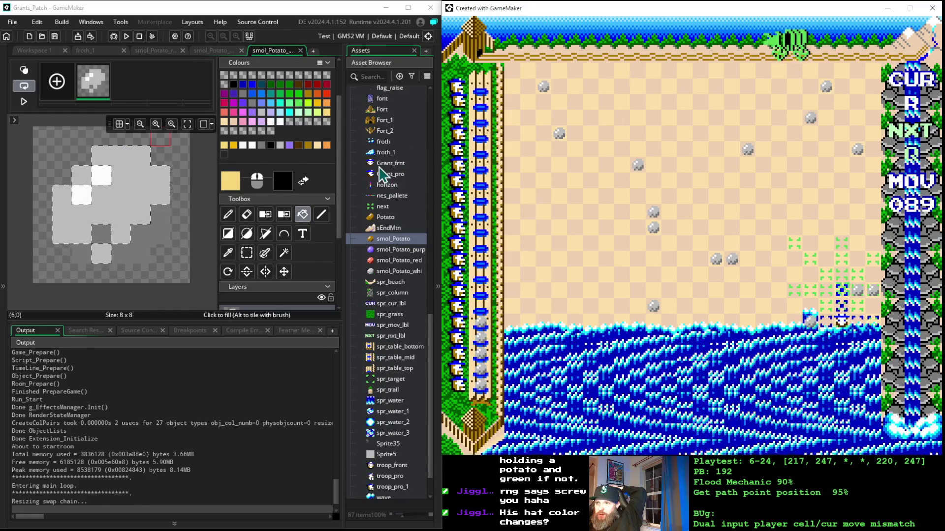
left_click(380, 167)
double_click(380, 166)
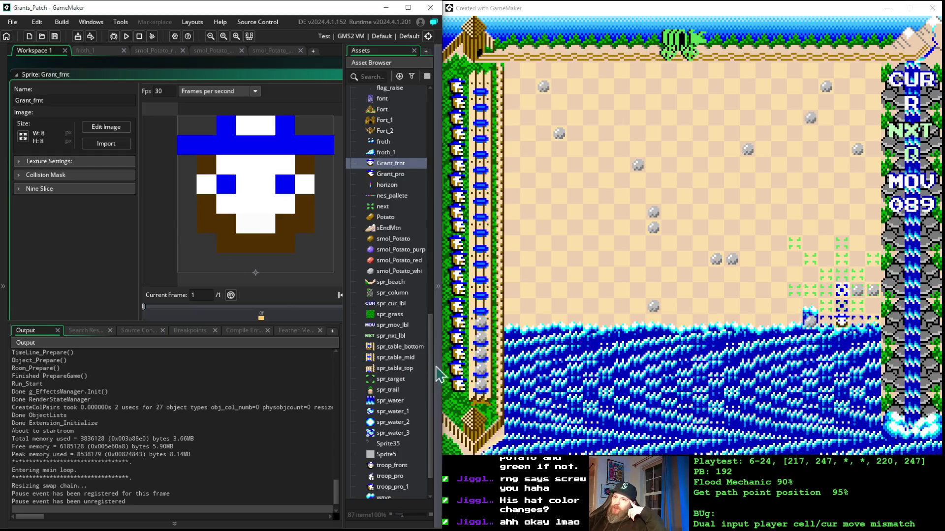
scroll(400, 319, "up", 3)
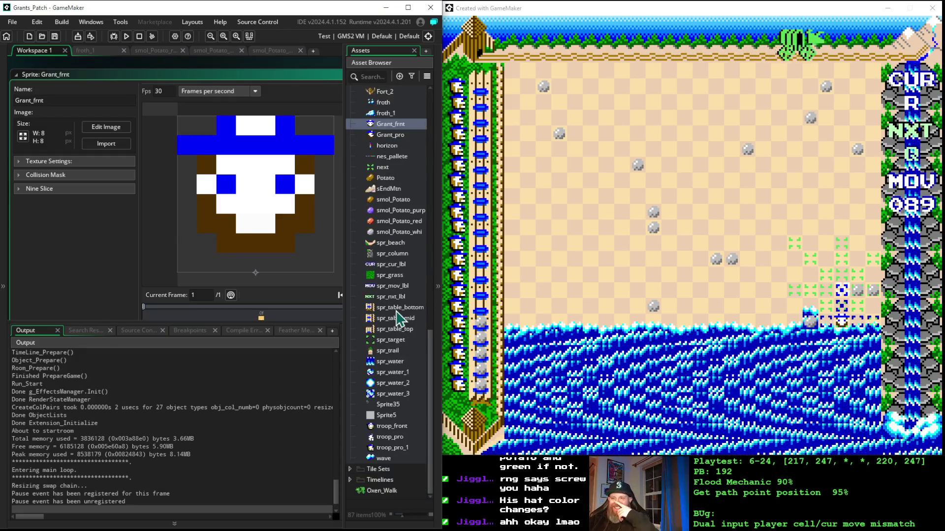
scroll(399, 319, "up", 1)
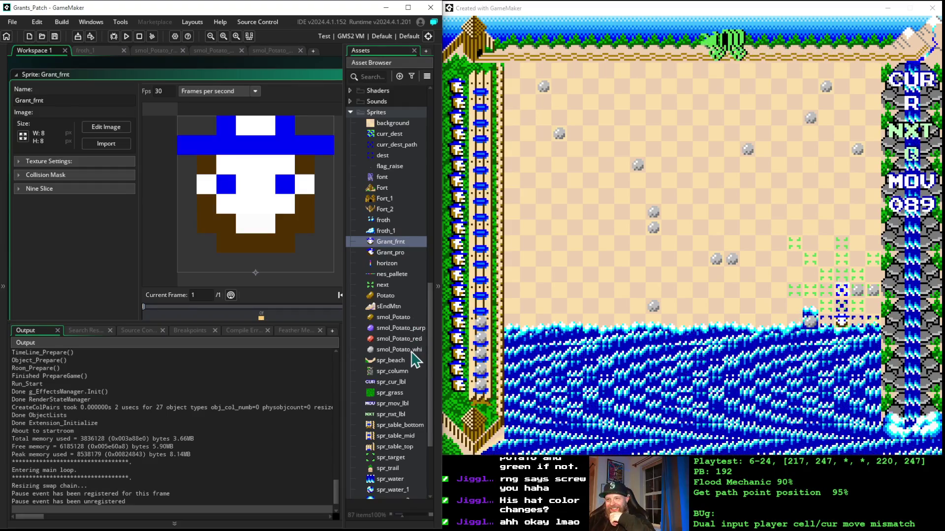
scroll(416, 345, "up", 5)
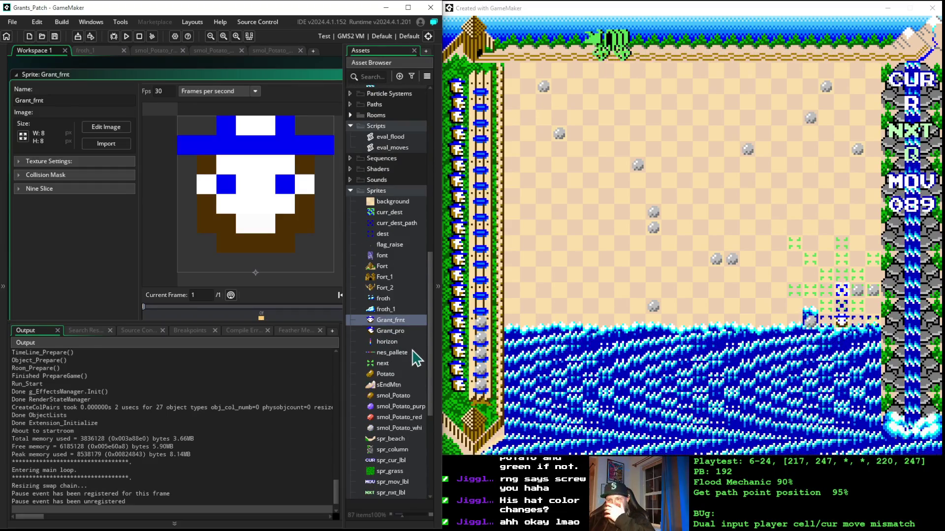
scroll(416, 361, "down", 6)
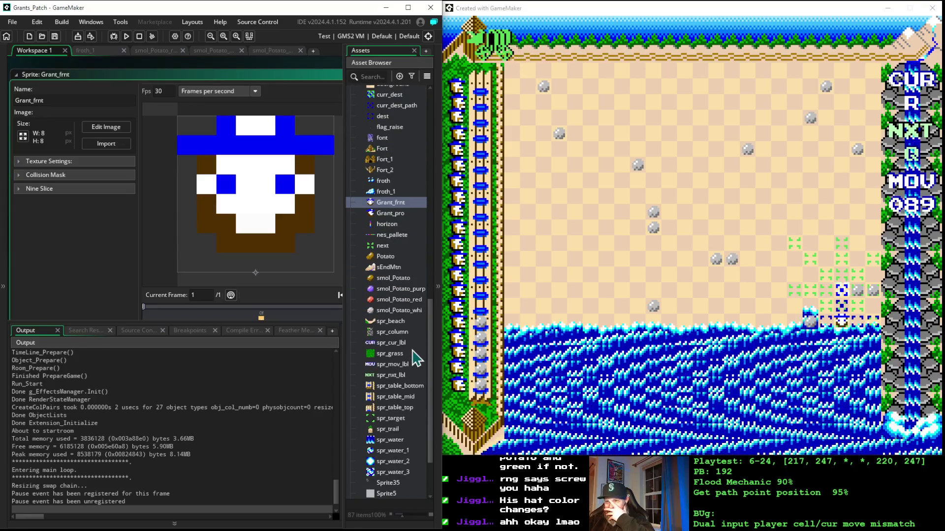
scroll(414, 357, "down", 5)
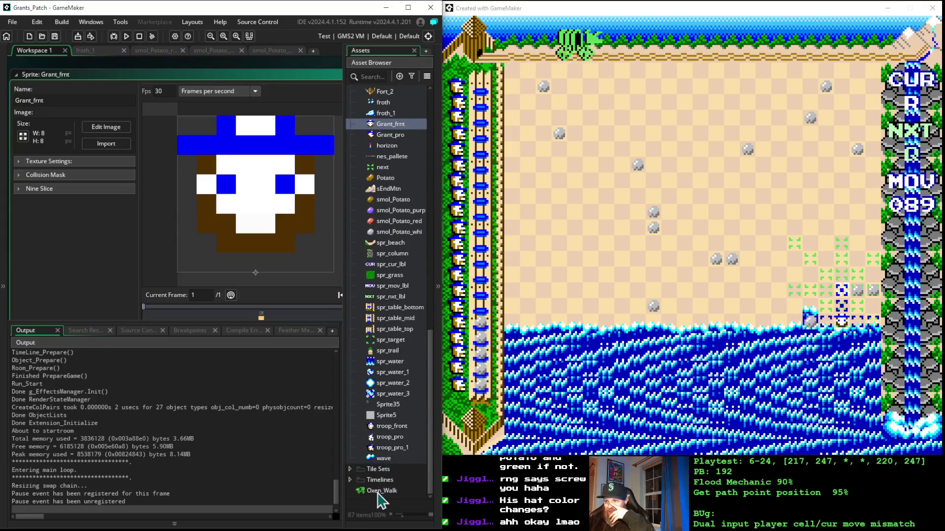
Move Oxen_Walk in with the other sprites, open it and play its walking animation preview
left_click_drag(381, 491, 388, 354)
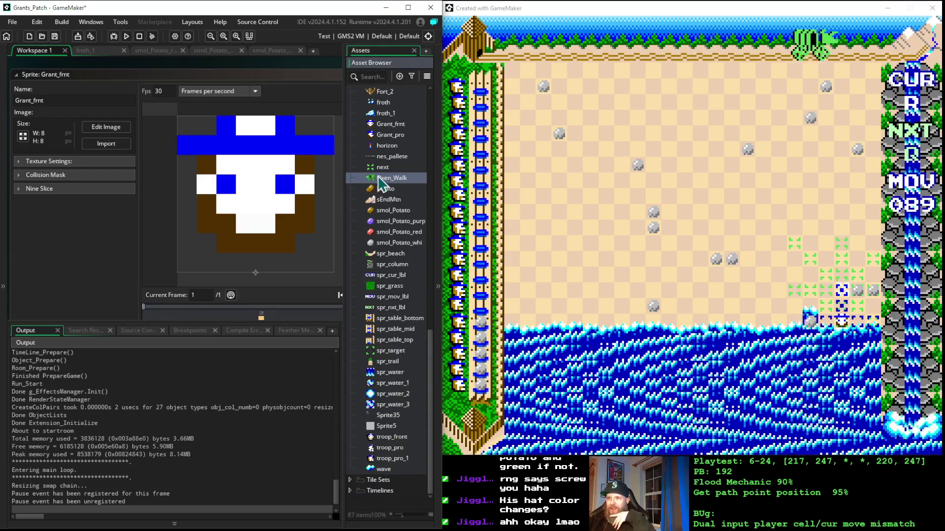
double_click(381, 178)
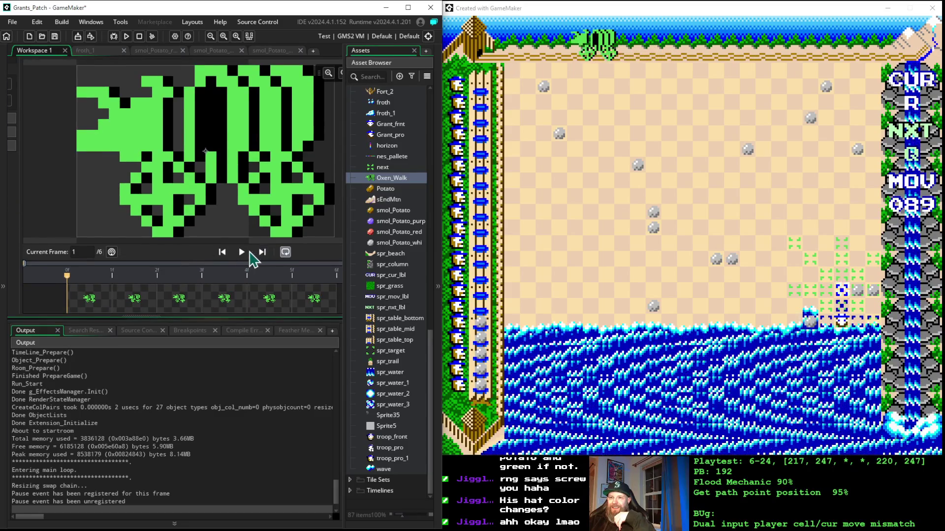
left_click(241, 252)
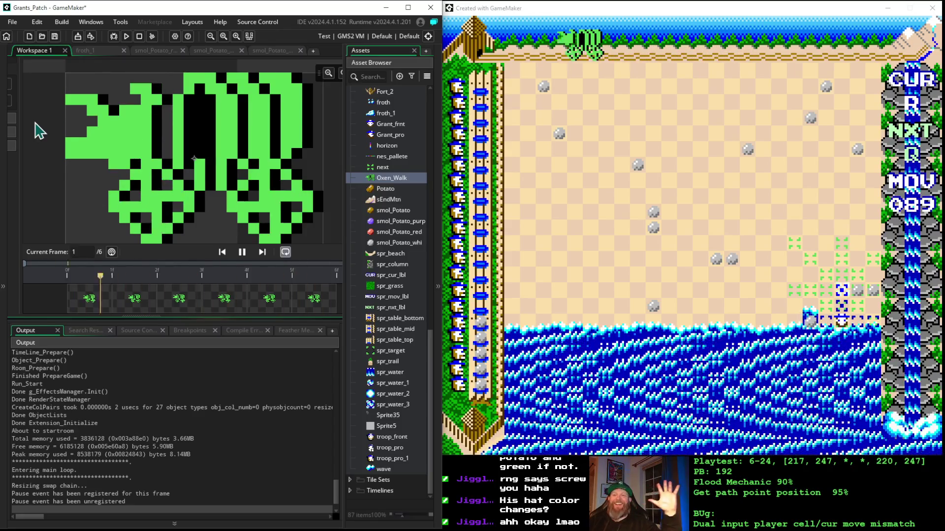
mouse_move(111, 196)
left_mouse_down()
mouse_move(163, 203)
mouse_move(116, 205)
mouse_move(87, 189)
left_mouse_up()
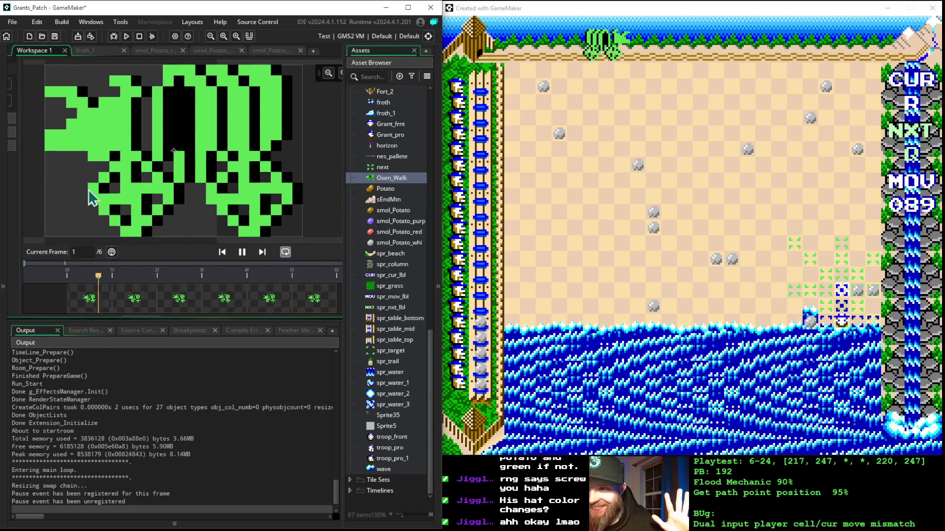
left_click_drag(21, 189, 51, 189)
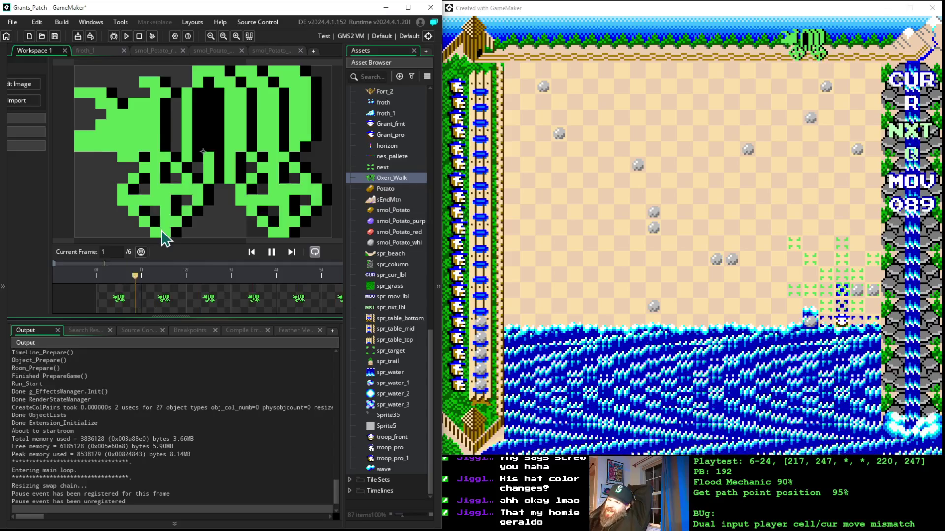
Pause the ox preview and open troop_front, a 9x9 five-frame sprite at 10 fps
left_click(391, 437)
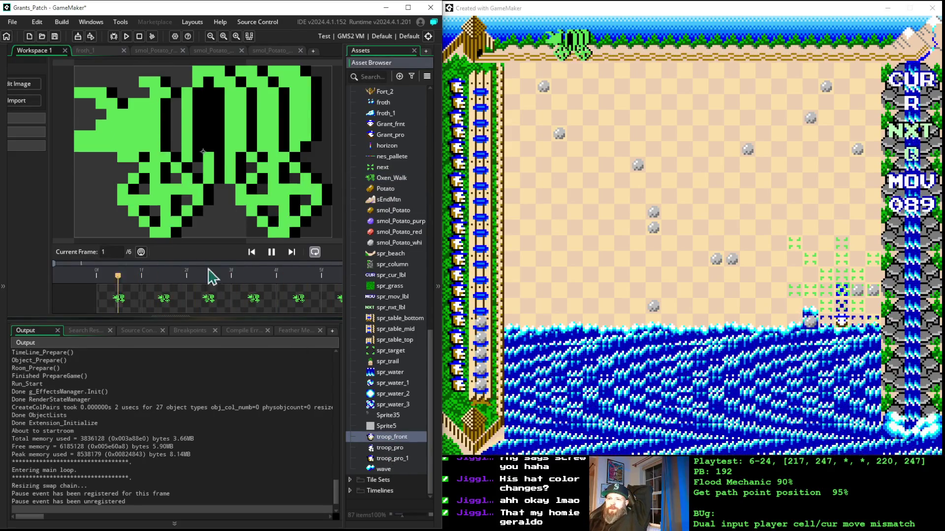
left_click(271, 252)
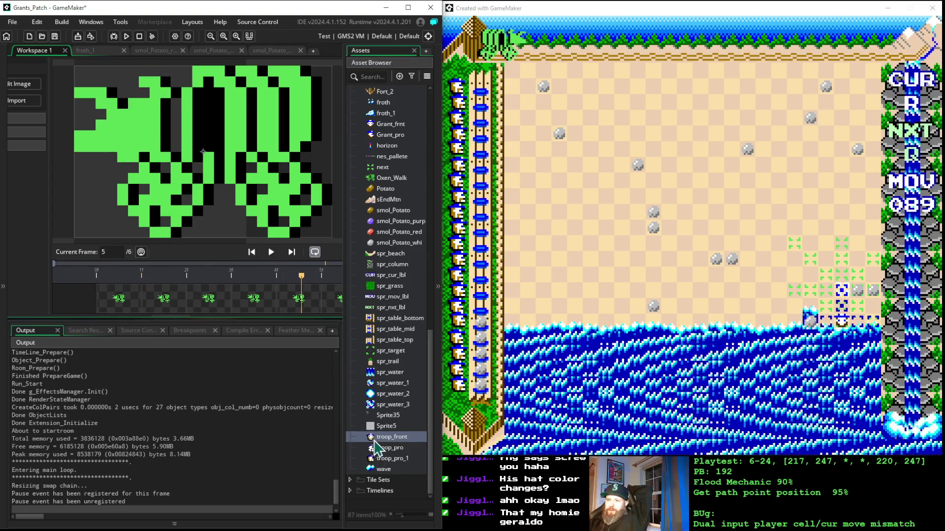
double_click(389, 438)
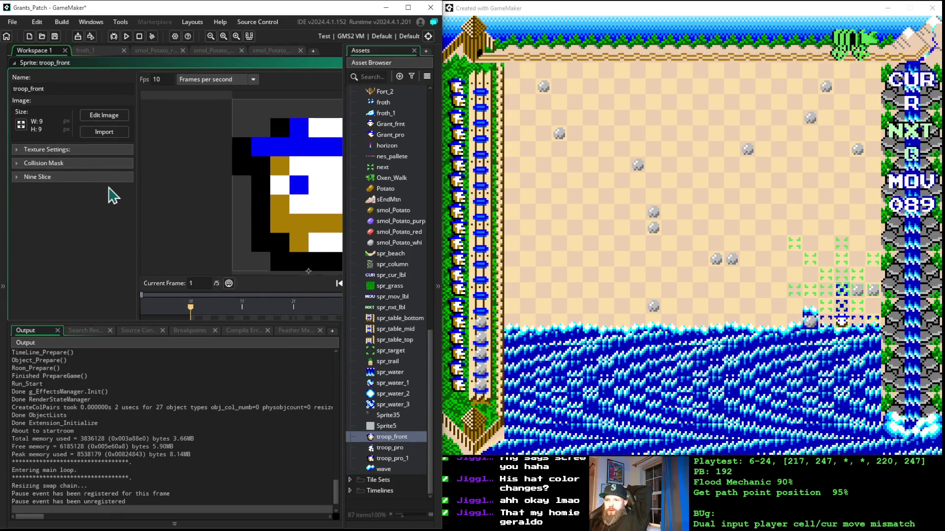
Reopen Grant_frnt to show its 8x8 single-frame blue-hatted face at 30 fps
double_click(390, 124)
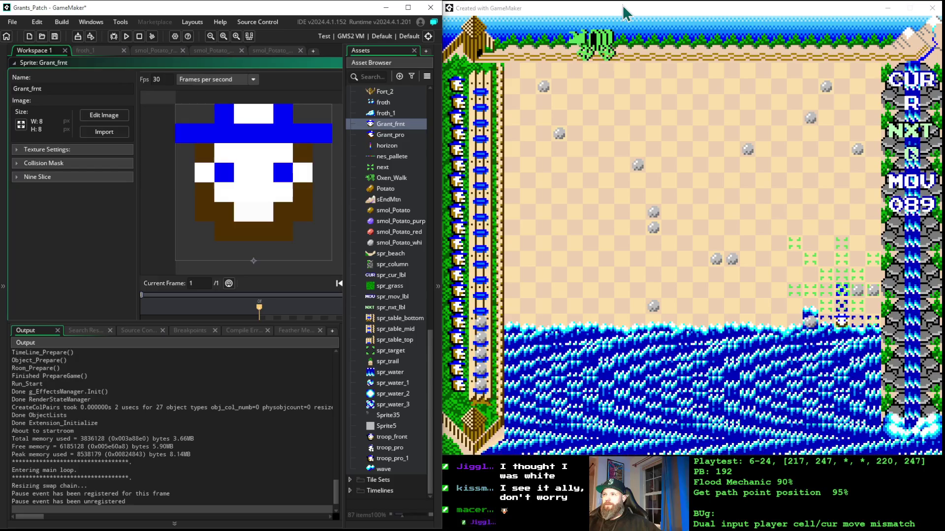
Focus the running beach level and play until the move counter shows 103
left_click(622, 5)
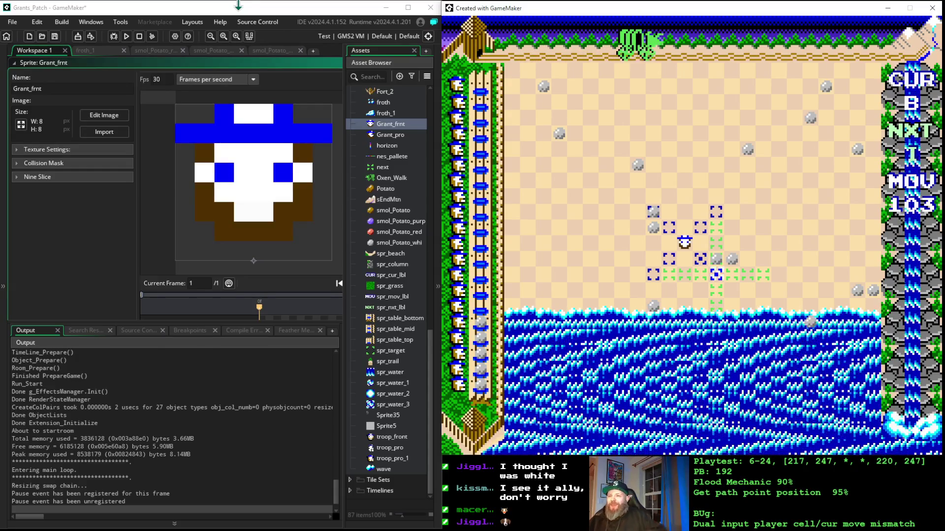
Open Oxen_Walk and play its 6-frame walk animation at 15 fps
double_click(388, 178)
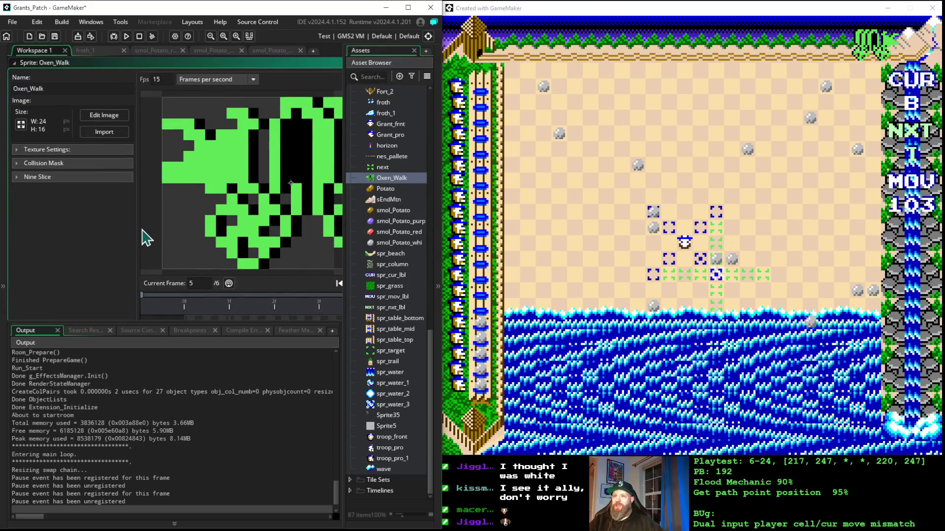
scroll(63, 242, "right", 3)
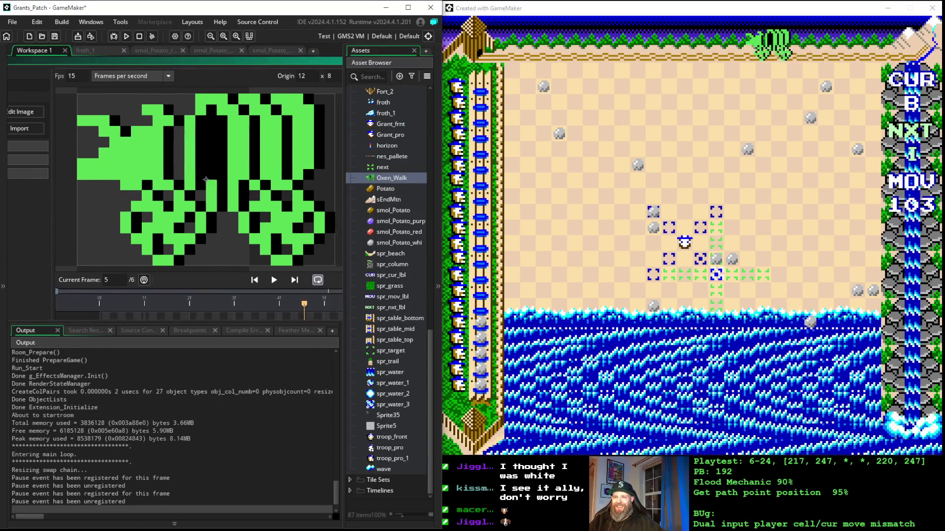
left_click(264, 276)
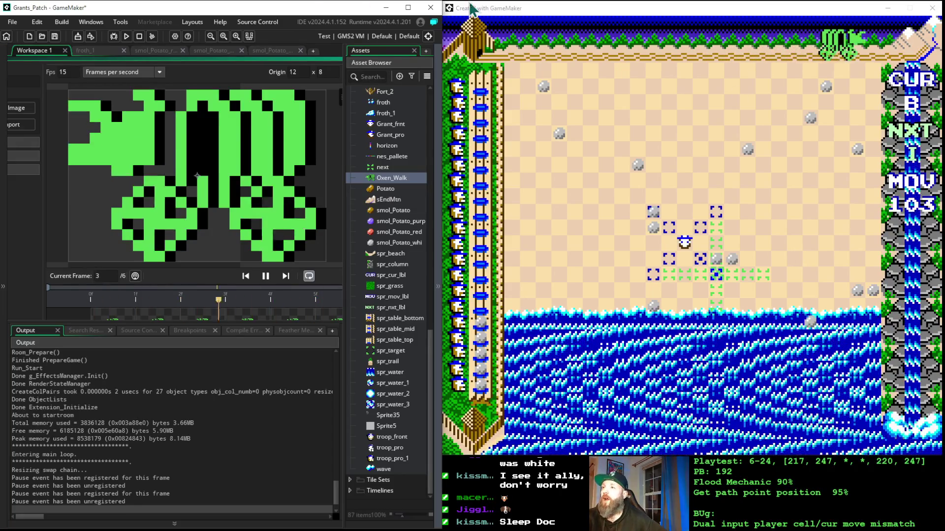
Move the target marker up and diagonally, walking the ox three times to reach move 106
left_click(518, 9)
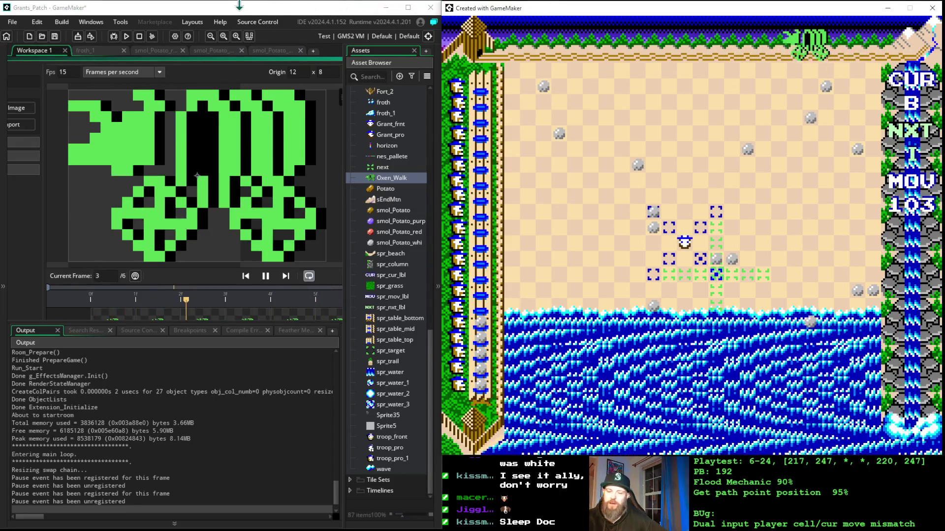
key("Up")
key("Up")
key("Up")
key("space")
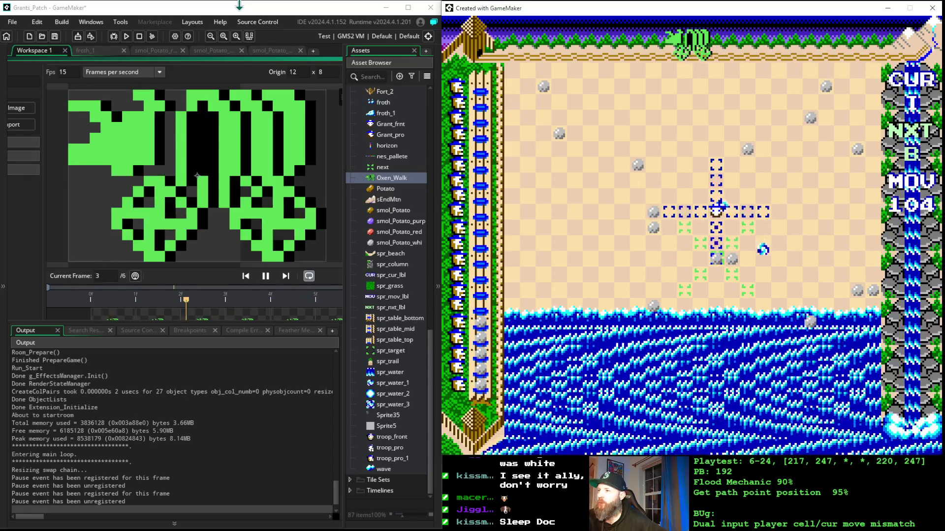
key("Up")
key("Up")
key("Up")
key("Right")
key("Right")
key("Right")
key("space")
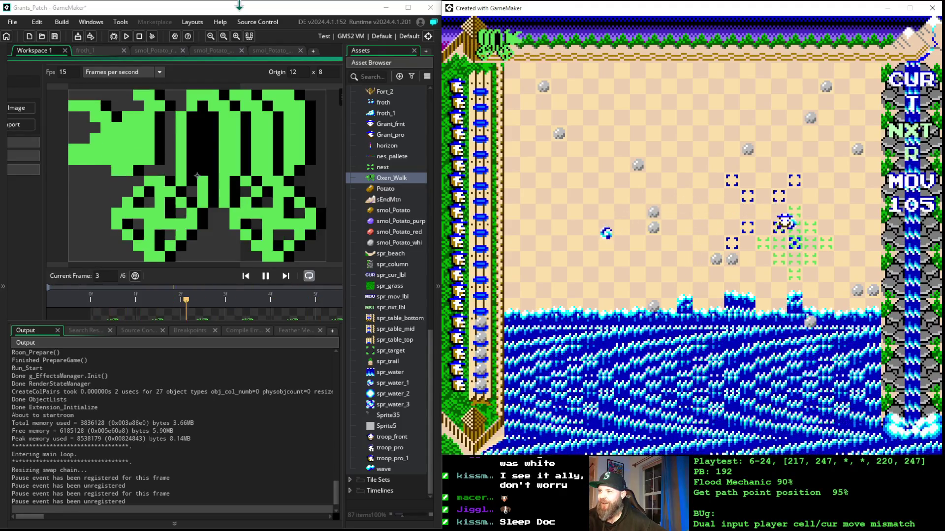
key("space")
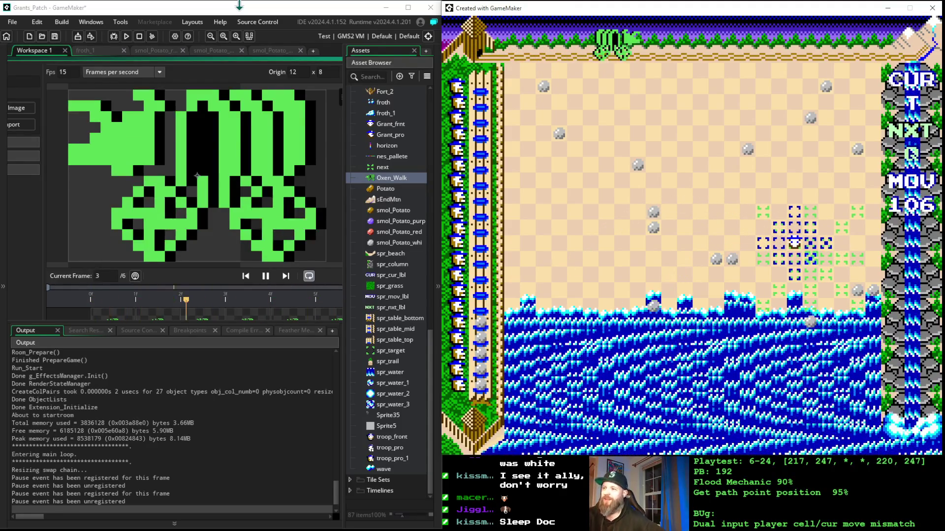